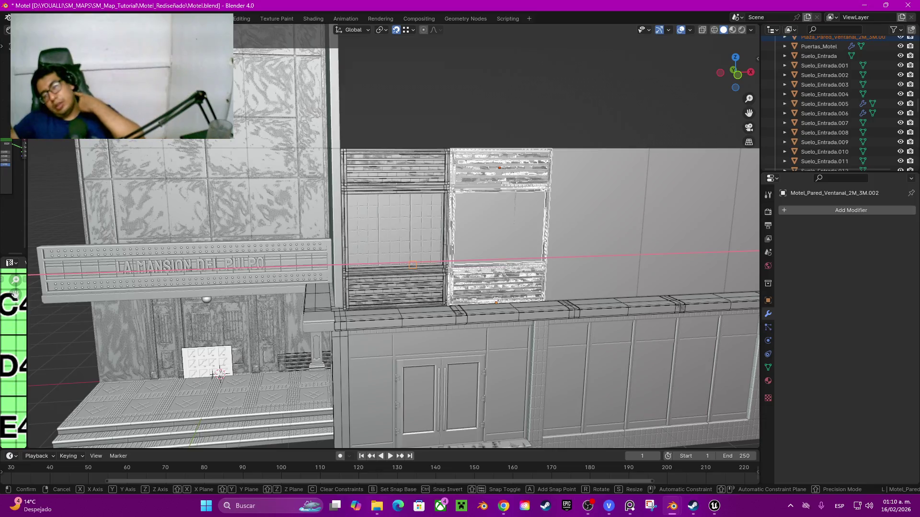
Place the copied window assembly 2 m along X and delete the extra window piece
{"action": "key", "text": "Return"}
{"action": "left_click", "coordinate": [212, 373]}
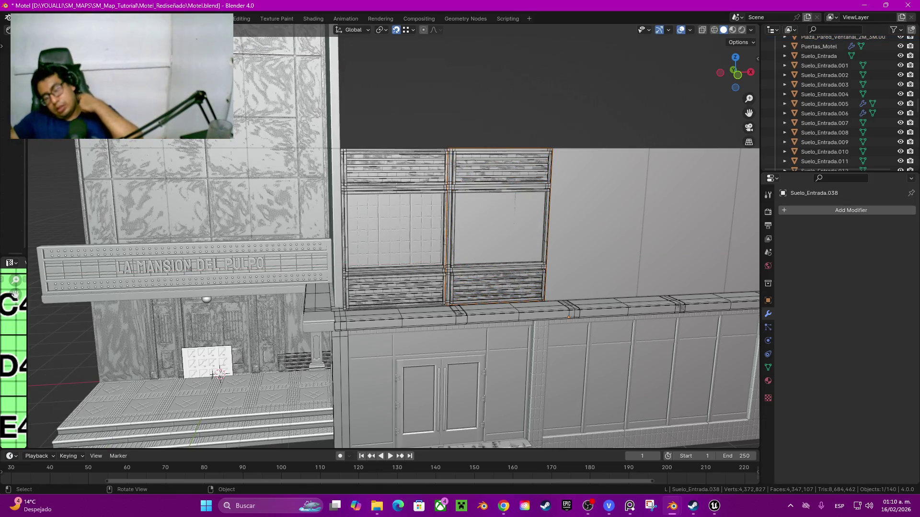
{"action": "key", "text": "x"}
{"action": "key", "text": "Return"}
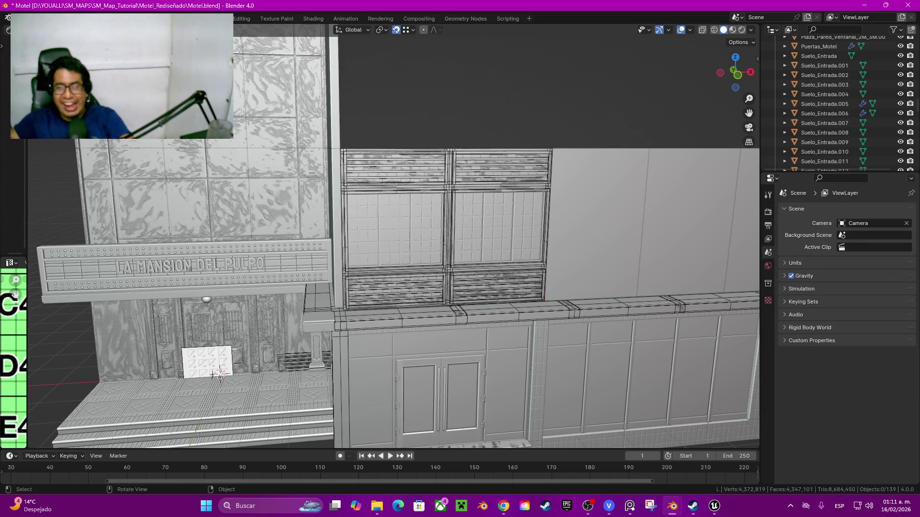
Duplicate panel Plane.017 over the left window and delete the leftover copy Plane.019
{"action": "left_click", "coordinate": [498, 225]}
{"action": "key", "text": "shift+d"}
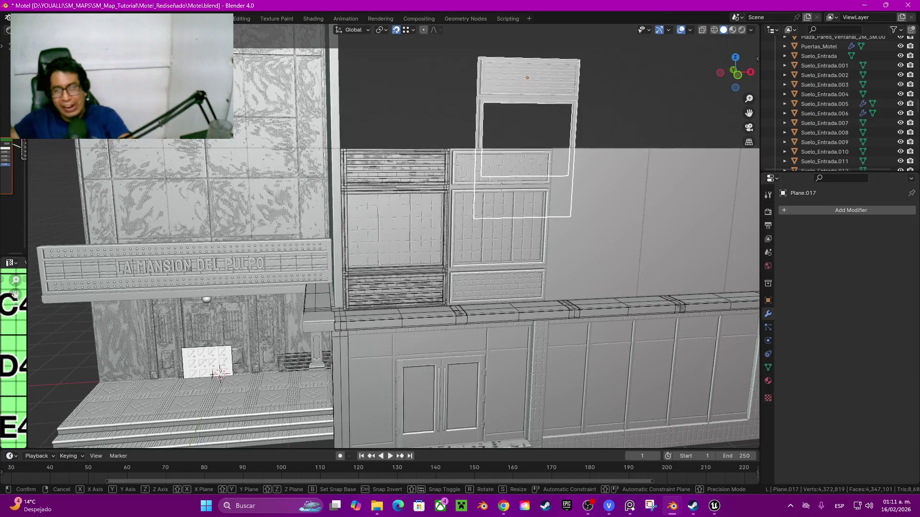
{"action": "key", "text": "Return"}
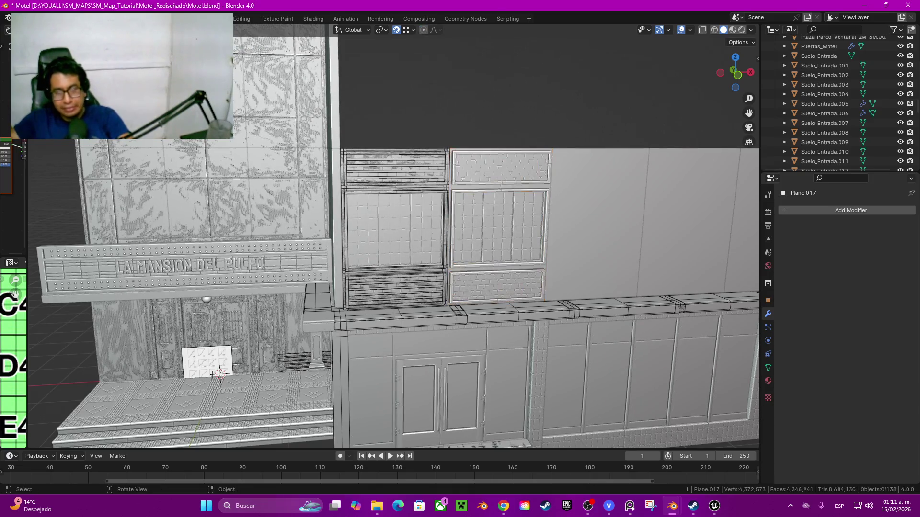
{"action": "key", "text": "shift+d"}
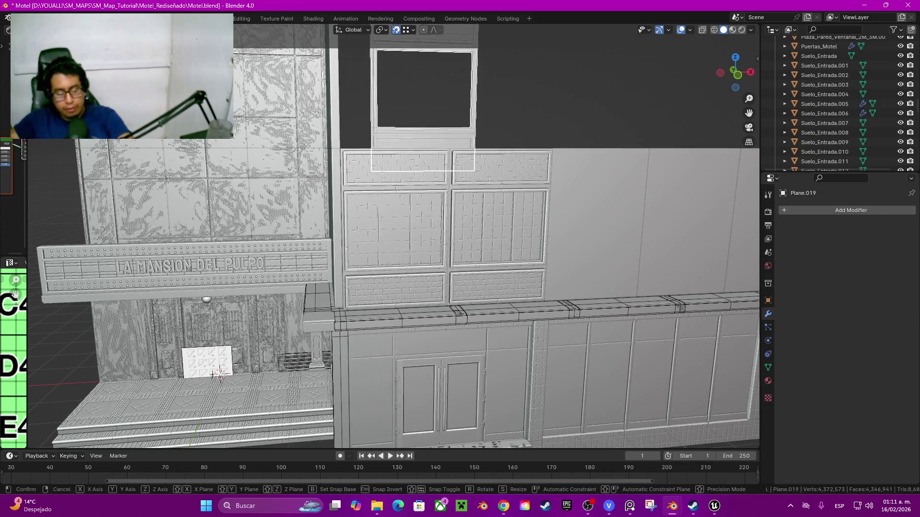
{"action": "key", "text": "Escape"}
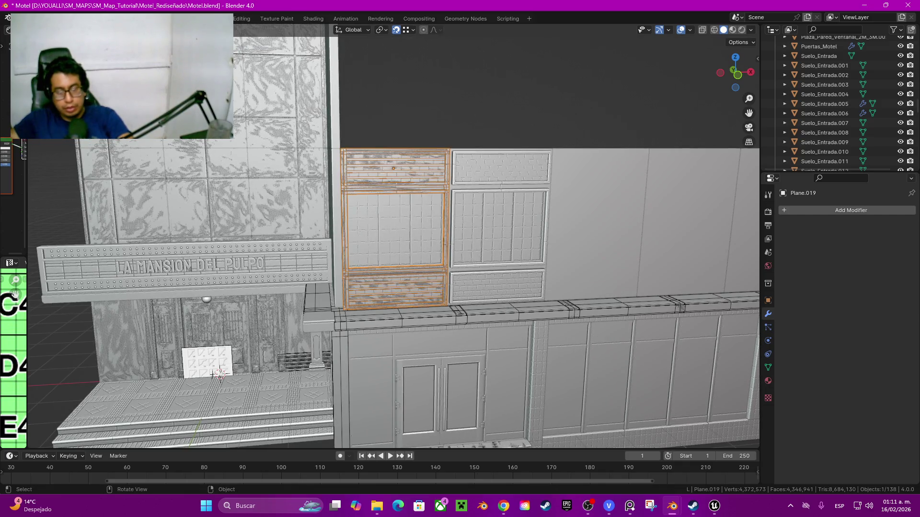
{"action": "key", "text": "Delete"}
Orbit the view out to show the lower facade and both upper window assemblies
{"action": "middle_click_drag", "start_coordinate": [479, 239], "coordinate": [407, 215]}
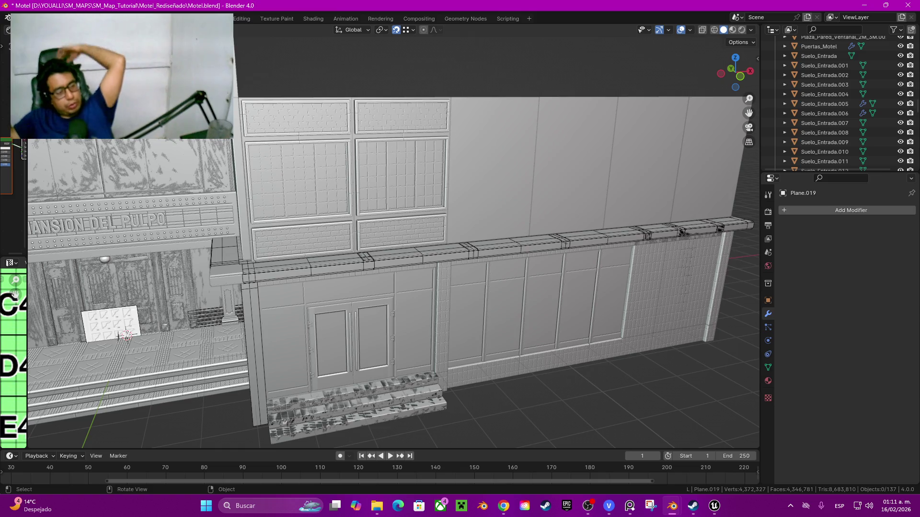
{"action": "key", "text": "alt+Tab"}
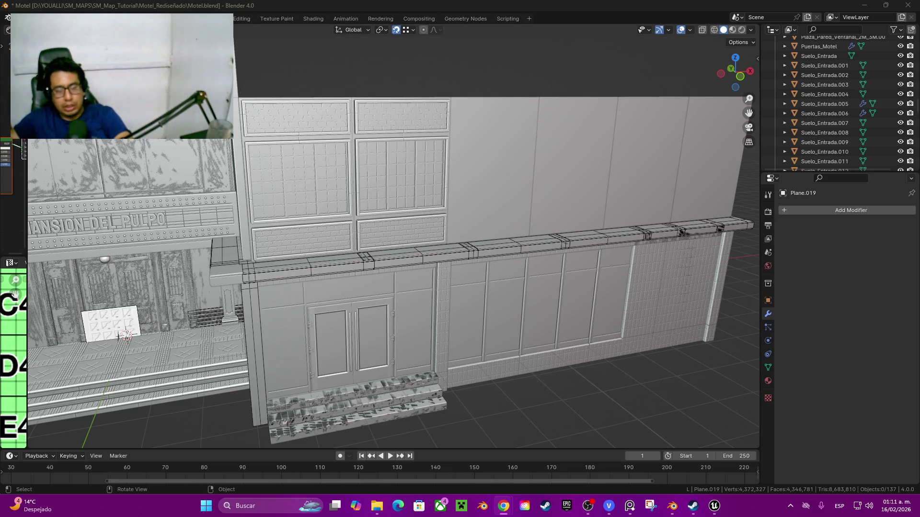
Select the right and left window frame assemblies and slide them left along X
{"action": "scroll", "coordinate": [394, 236], "scroll_direction": "up", "scroll_amount": 8}
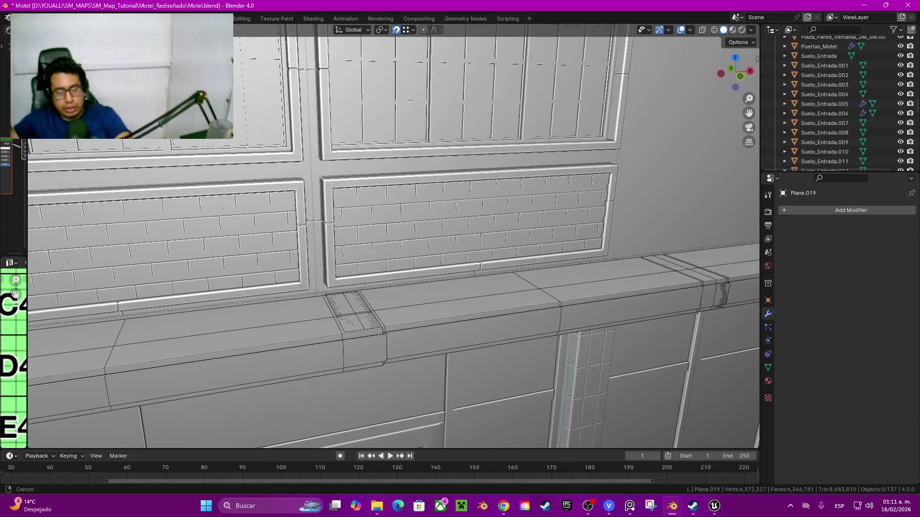
{"action": "scroll", "coordinate": [393, 236], "scroll_direction": "down", "scroll_amount": 3}
{"action": "left_click", "coordinate": [446, 215]}
{"action": "scroll", "coordinate": [393, 236], "scroll_direction": "down", "scroll_amount": 1}
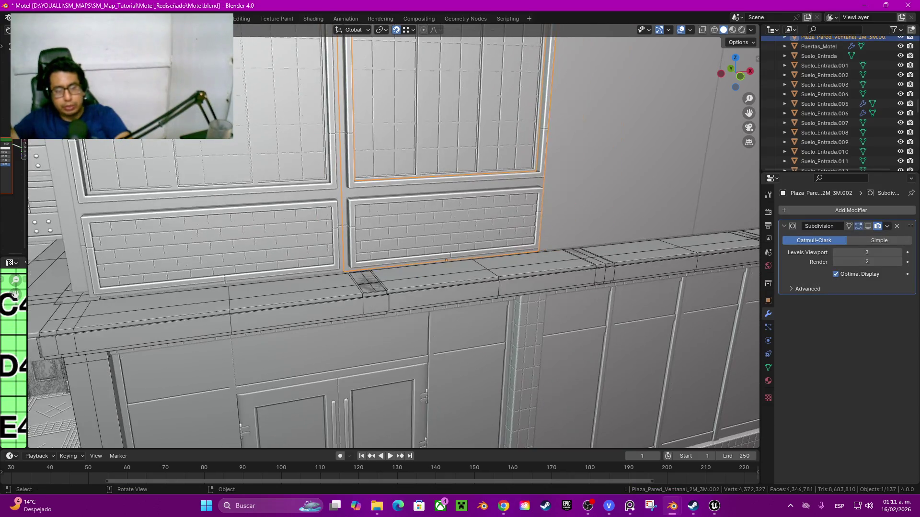
{"action": "left_click", "coordinate": [393, 236]}
{"action": "scroll", "coordinate": [393, 236], "scroll_direction": "down", "scroll_amount": 5}
{"action": "key", "text": "g"}
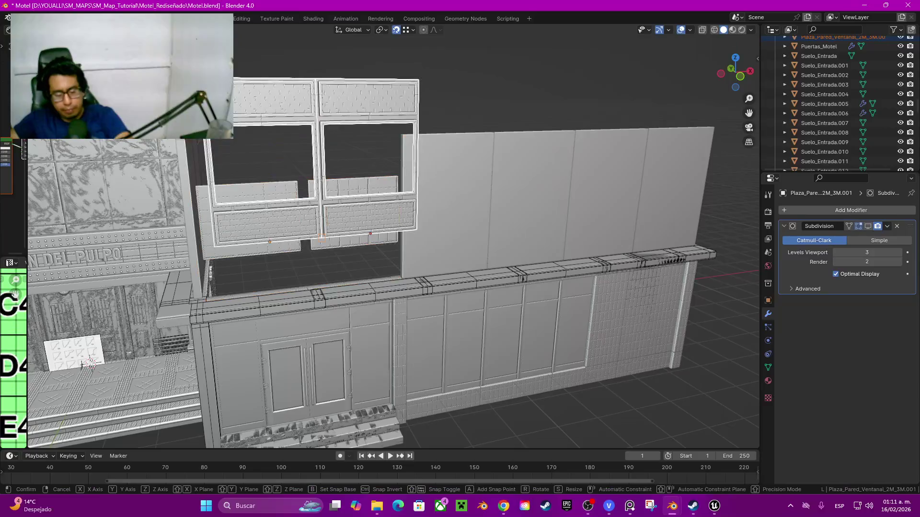
{"action": "key", "text": "x"}
{"action": "left_click", "coordinate": [301, 237]}
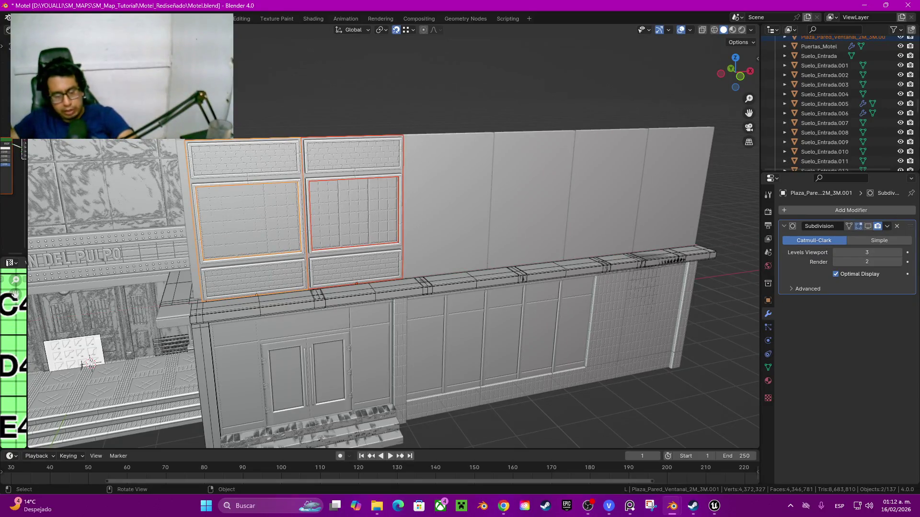
Shift the window panels 2 m along X, then delete the selected window frames
{"action": "key", "text": "Tab"}
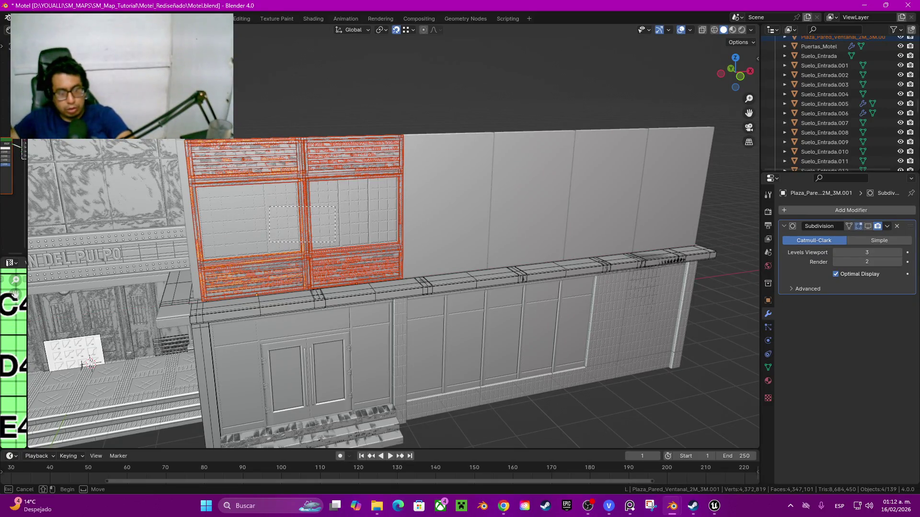
{"action": "mouse_move", "coordinate": [336, 211]}
{"action": "middle_mouse_down"}
{"action": "mouse_move", "coordinate": [355, 225]}
{"action": "mouse_move", "coordinate": [369, 206]}
{"action": "middle_mouse_up"}
{"action": "key", "text": "Tab"}
{"action": "key", "text": "g"}
{"action": "key", "text": "x"}
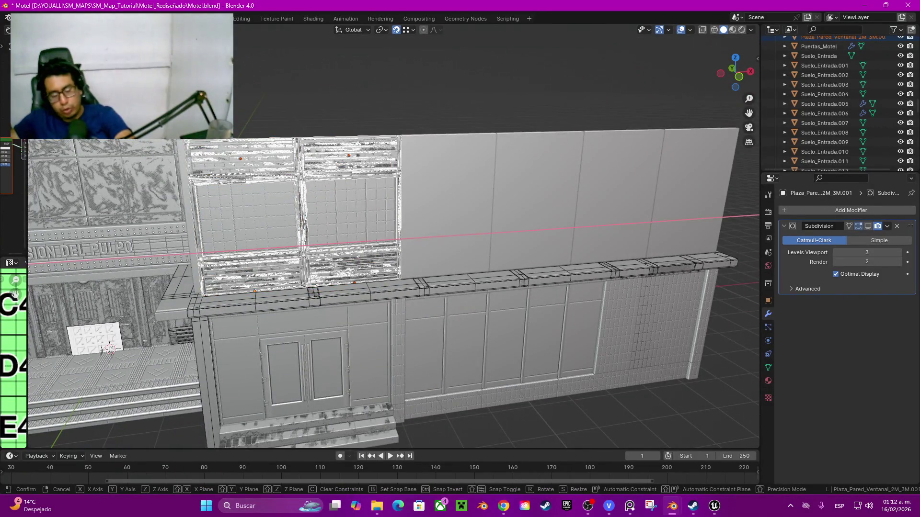
{"action": "key", "text": "Return"}
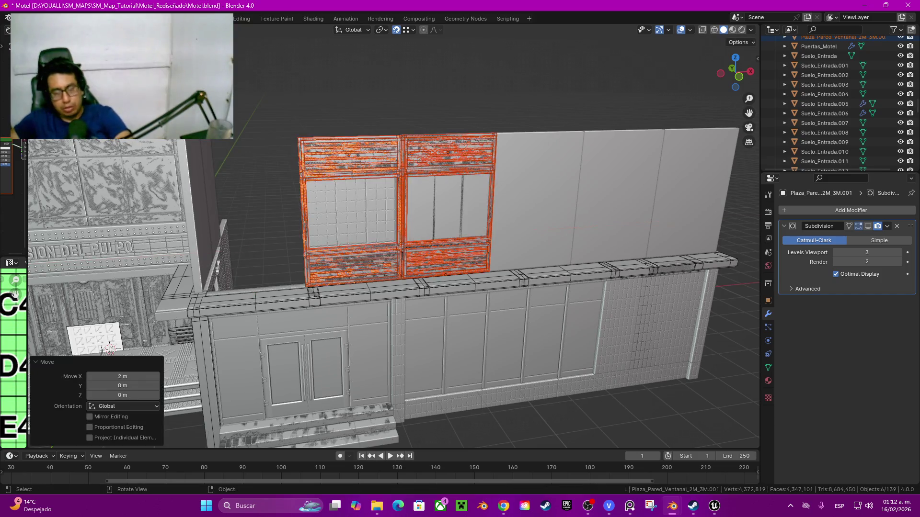
{"action": "key", "text": "Delete"}
Slide the plain wall panel Suelo_Entrada.039 4 m left along X
{"action": "left_click", "coordinate": [447, 206]}
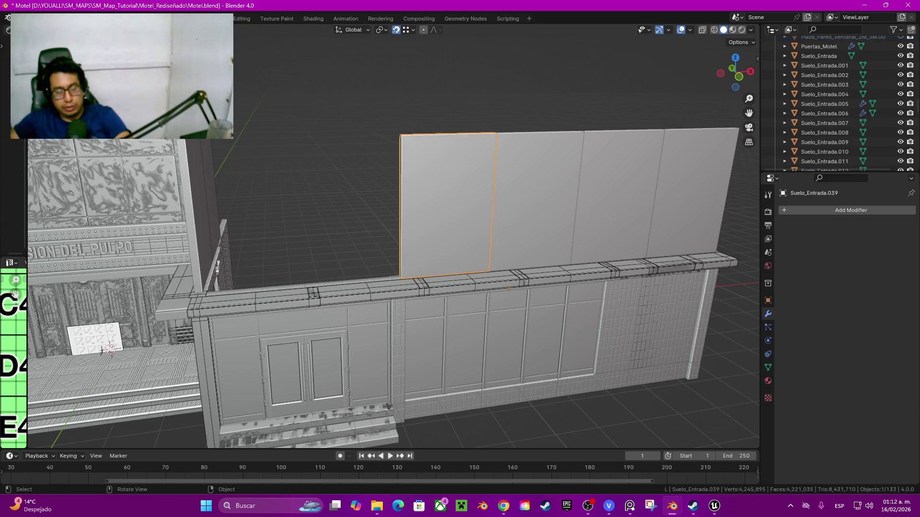
{"action": "key", "text": "g"}
{"action": "key", "text": "x"}
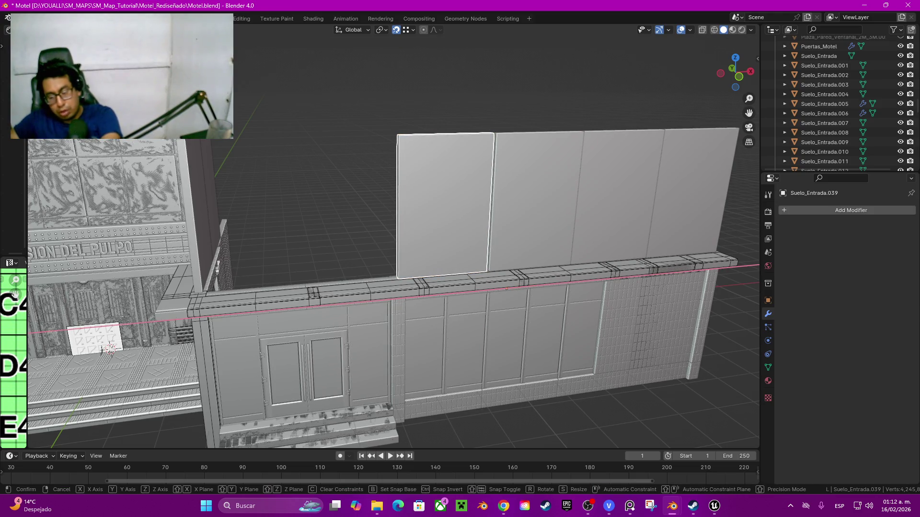
{"action": "key", "text": "Return"}
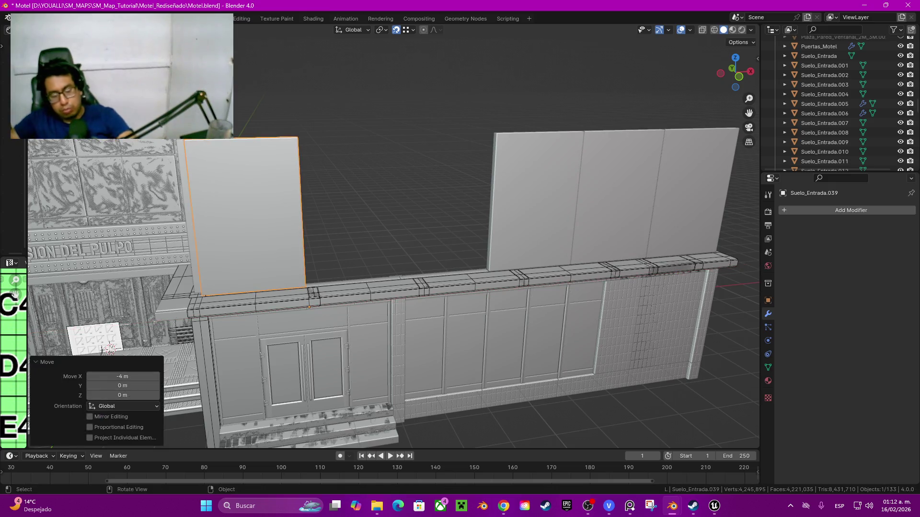
Unhide the window objects, duplicate the window assemblies and shift the copies 6 m along X
{"action": "key", "text": "alt+h"}
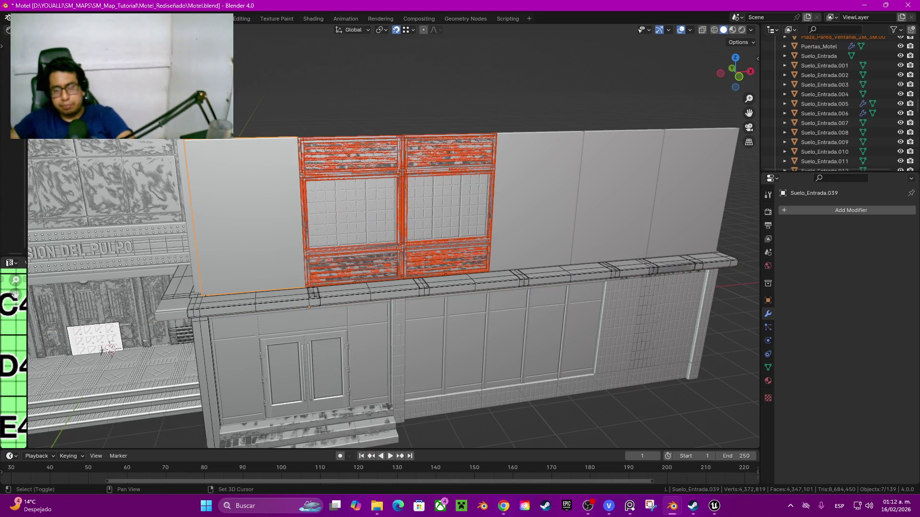
{"action": "middle_click_drag", "start_coordinate": [384, 239], "coordinate": [308, 247], "text": "shift"}
{"action": "key", "text": "shift+d"}
{"action": "key", "text": "x"}
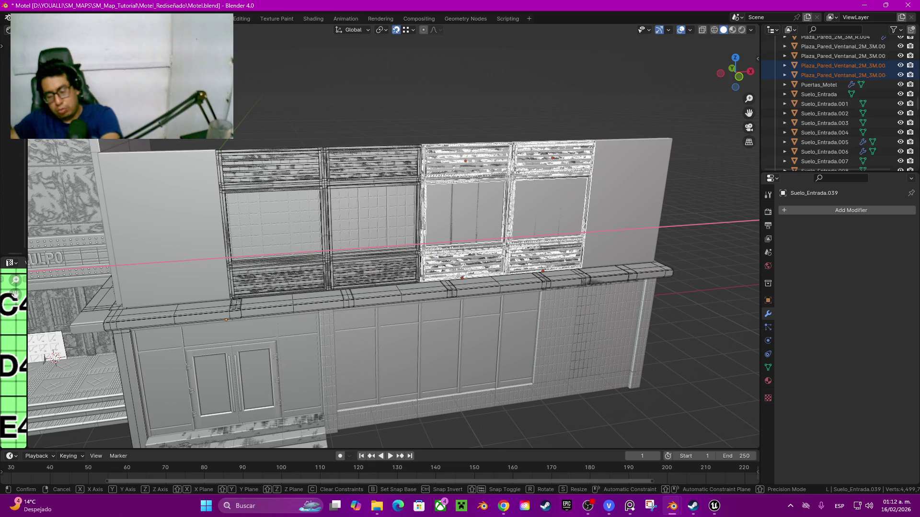
{"action": "key", "text": "Escape"}
{"action": "type", "text": "gx"}
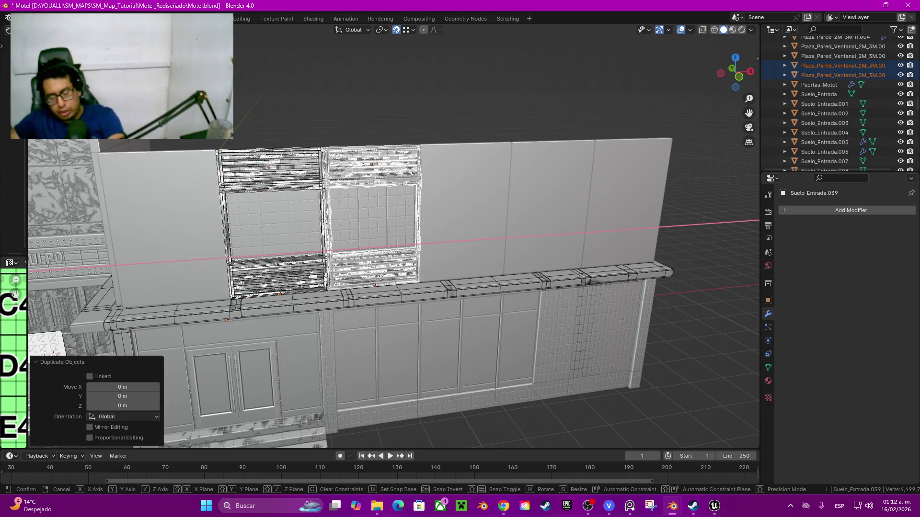
{"action": "type", "text": "6"}
{"action": "key", "text": "Return"}
Delete the leftover duplicate window objects and orbit out to check the facade
{"action": "left_click", "coordinate": [575, 211]}
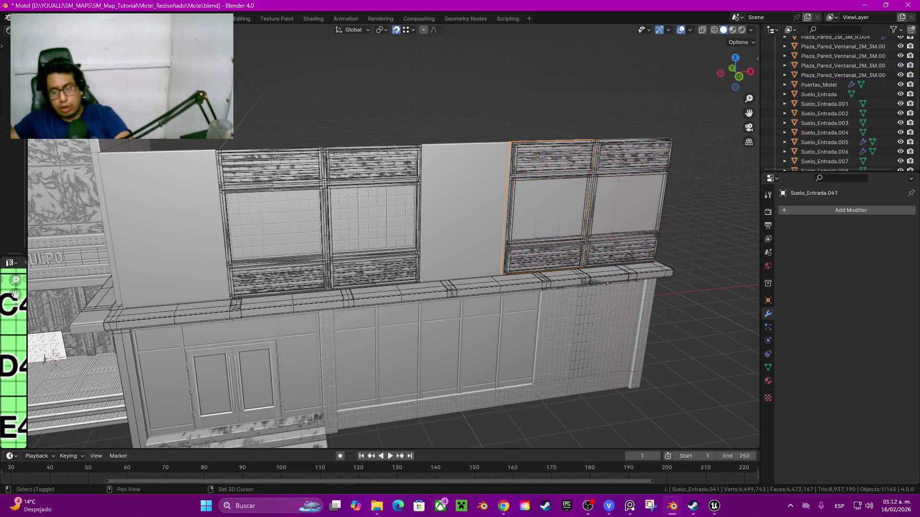
{"action": "left_click", "coordinate": [575, 211], "text": "shift"}
{"action": "key", "text": "x"}
{"action": "key", "text": "Return"}
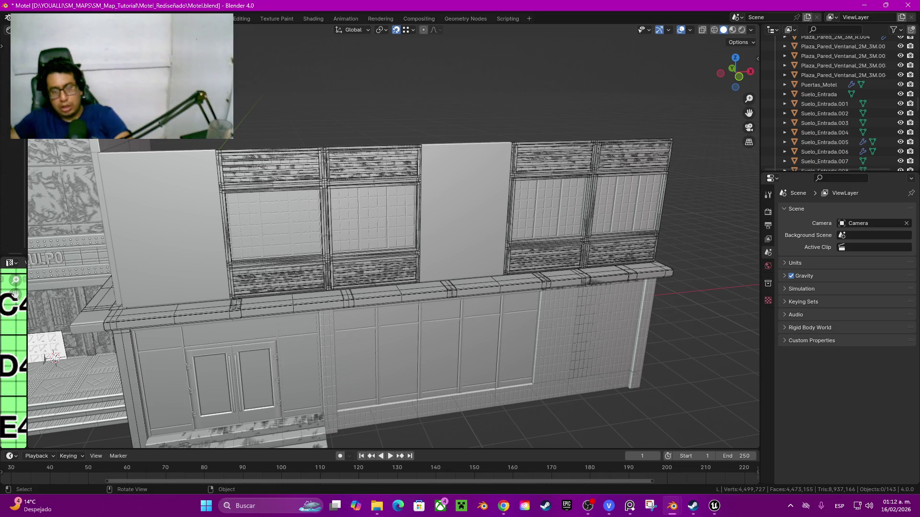
{"action": "mouse_move", "coordinate": [383, 240]}
{"action": "middle_mouse_down"}
{"action": "mouse_move", "coordinate": [407, 216]}
{"action": "mouse_move", "coordinate": [403, 206]}
{"action": "mouse_move", "coordinate": [400, 213]}
{"action": "middle_mouse_up"}
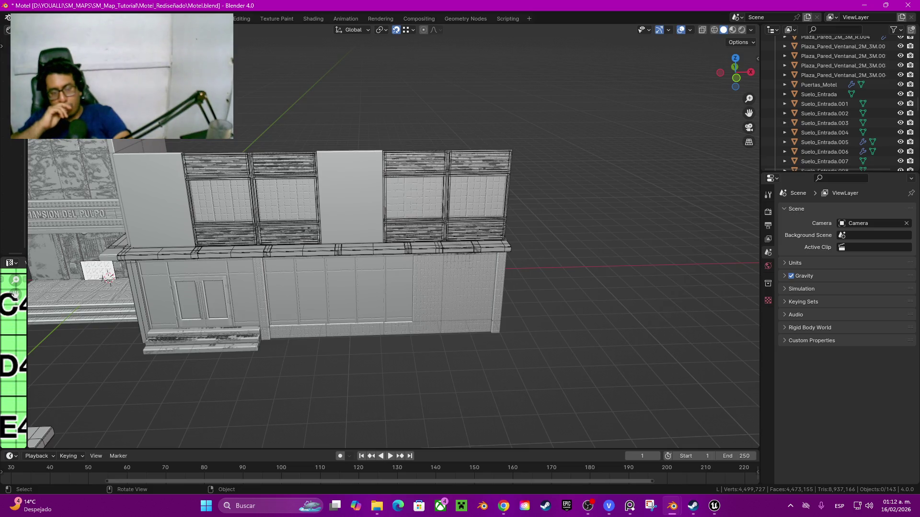
{"action": "scroll", "coordinate": [335, 239], "scroll_direction": "up", "scroll_amount": 4}
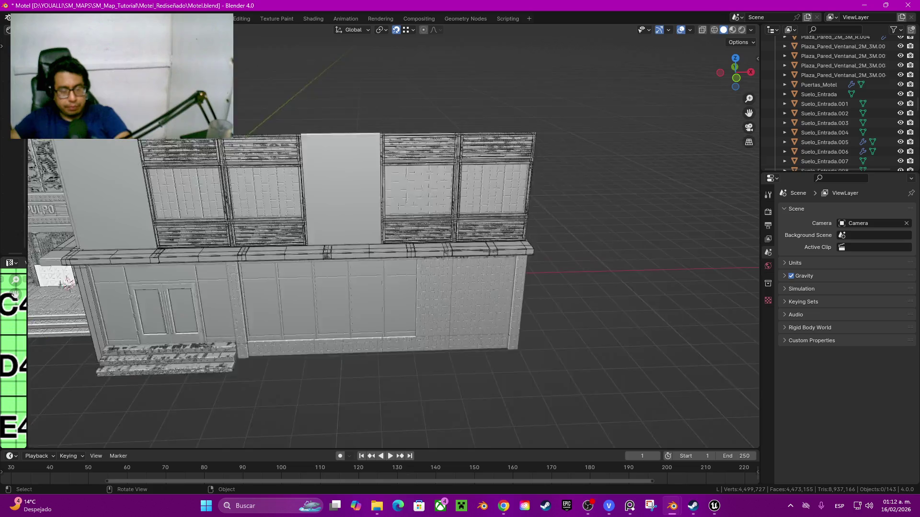
{"action": "scroll", "coordinate": [392, 287], "scroll_direction": "up", "scroll_amount": 4}
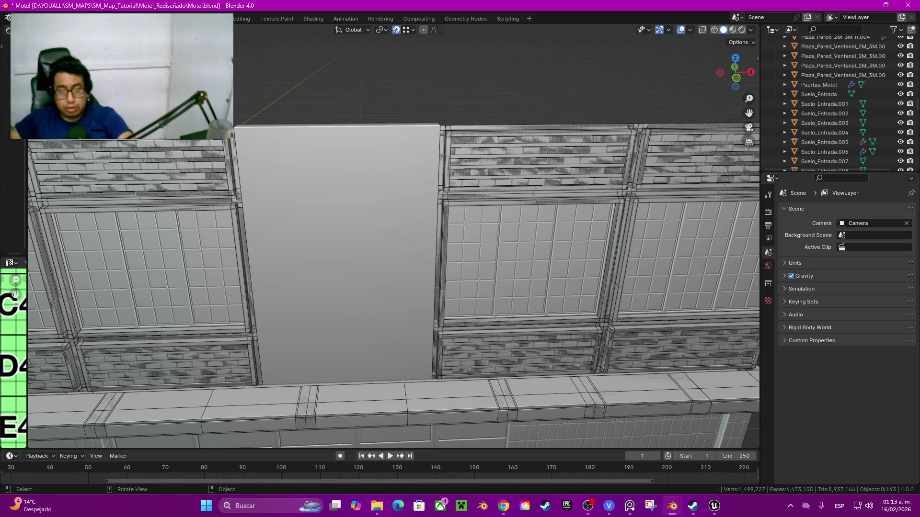
Delete the two overlapping duplicate panels on the right window
{"action": "left_click", "coordinate": [530, 258]}
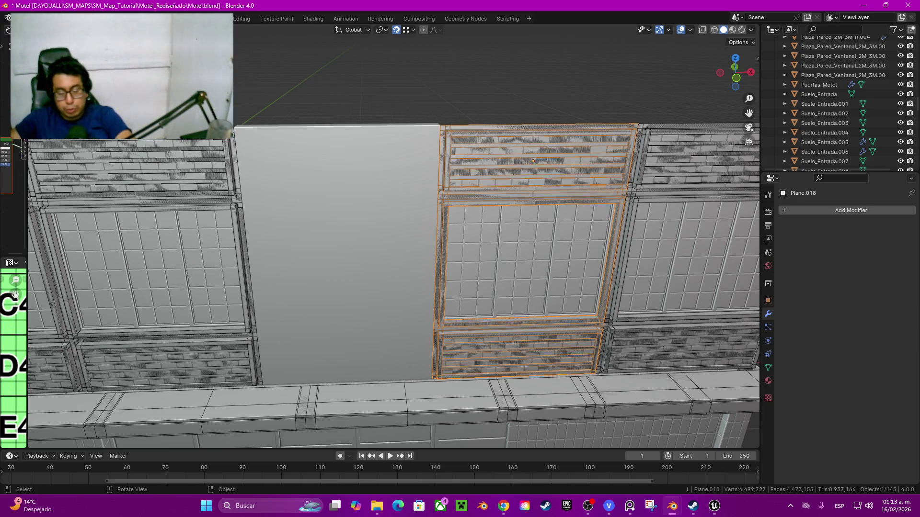
{"action": "key", "text": "Delete"}
{"action": "left_click", "coordinate": [685, 259]}
{"action": "key", "text": "Delete"}
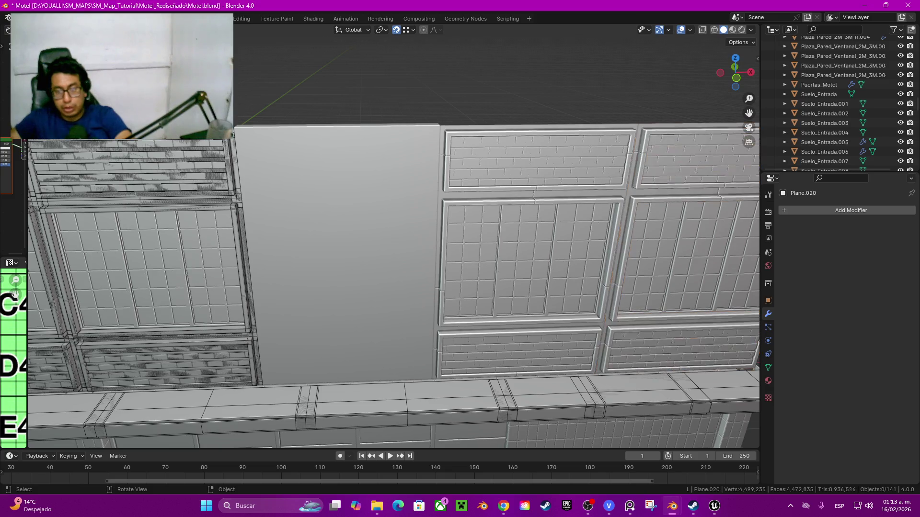
Delete the left window's overlapping panel and duplicate frame, then select Motel_Pared_Ventanal_2M_3M.002
{"action": "left_click", "coordinate": [144, 263]}
{"action": "key", "text": "Delete"}
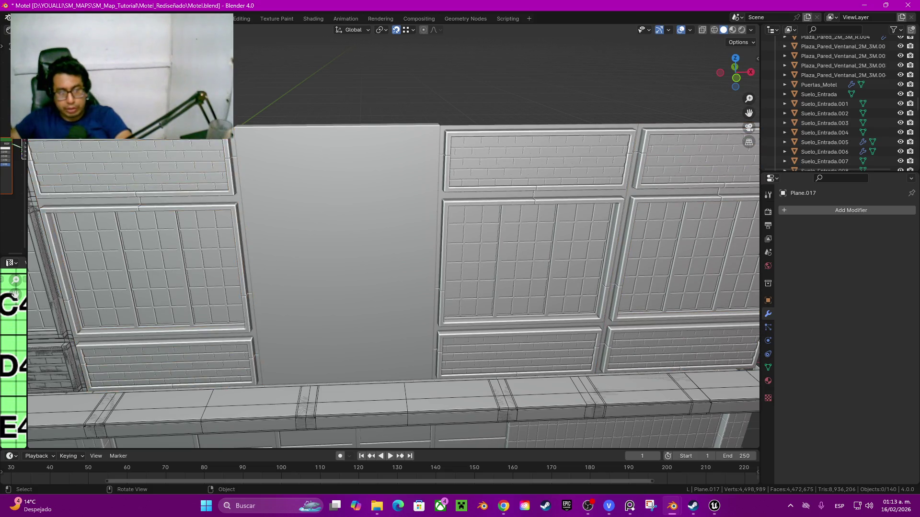
{"action": "middle_click_drag", "start_coordinate": [383, 263], "coordinate": [718, 264]}
{"action": "key", "text": "Delete"}
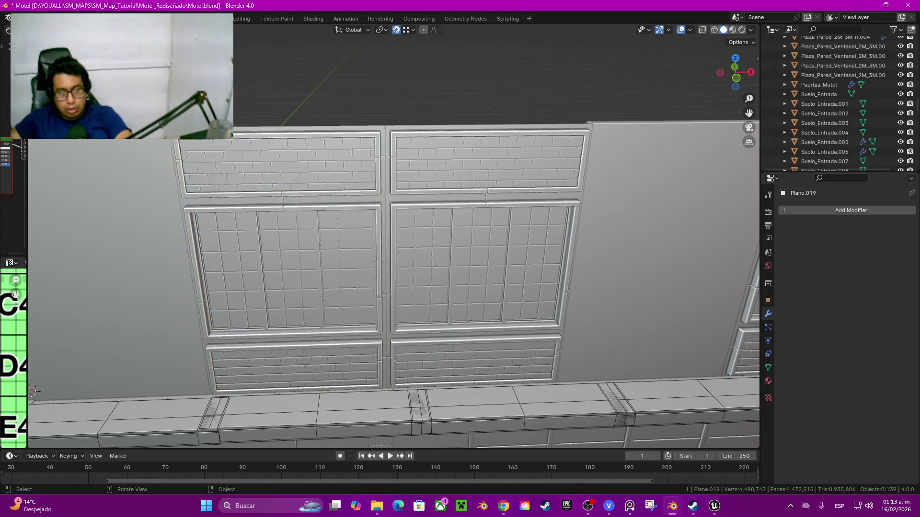
{"action": "left_click", "coordinate": [527, 263]}
{"action": "mouse_move", "coordinate": [527, 263]}
{"action": "middle_mouse_down"}
{"action": "mouse_move", "coordinate": [445, 221]}
{"action": "mouse_move", "coordinate": [453, 218]}
{"action": "middle_mouse_up"}
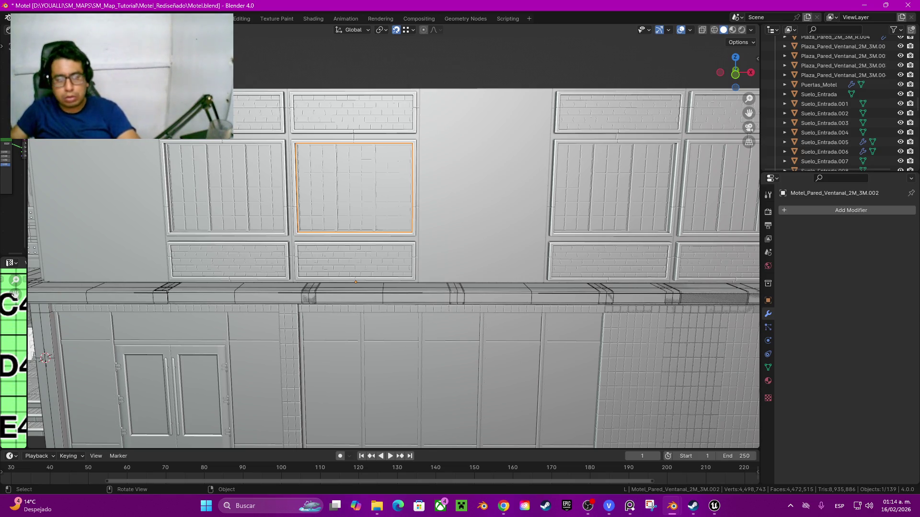
{"action": "mouse_move", "coordinate": [364, 240]}
{"action": "middle_mouse_down"}
{"action": "mouse_move", "coordinate": [436, 276]}
{"action": "mouse_move", "coordinate": [443, 350]}
{"action": "mouse_move", "coordinate": [417, 239]}
{"action": "middle_mouse_up"}
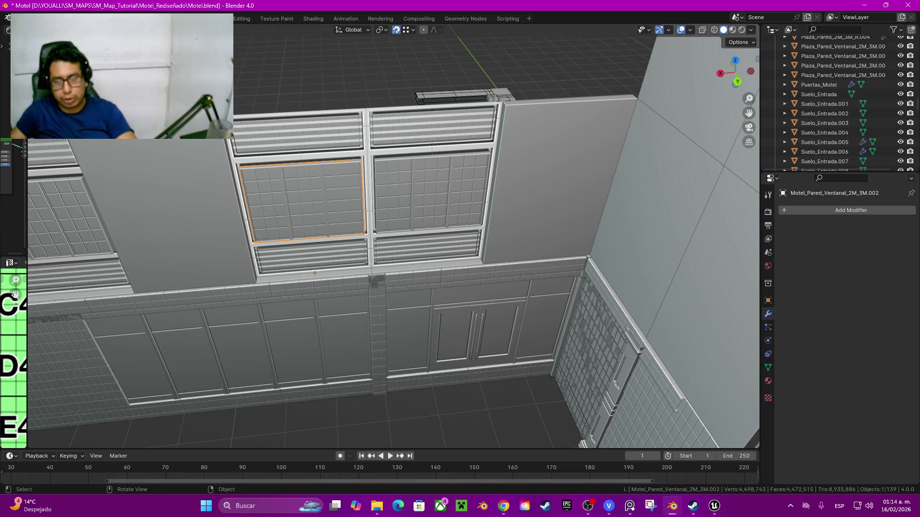
{"action": "middle_click_drag", "start_coordinate": [393, 240], "coordinate": [546, 249]}
{"action": "mouse_move", "coordinate": [277, 302]}
{"action": "middle_mouse_down"}
{"action": "mouse_move", "coordinate": [285, 180]}
{"action": "mouse_move", "coordinate": [297, 187]}
{"action": "mouse_move", "coordinate": [302, 220]}
{"action": "mouse_move", "coordinate": [232, 229]}
{"action": "mouse_move", "coordinate": [232, 143]}
{"action": "middle_mouse_up"}
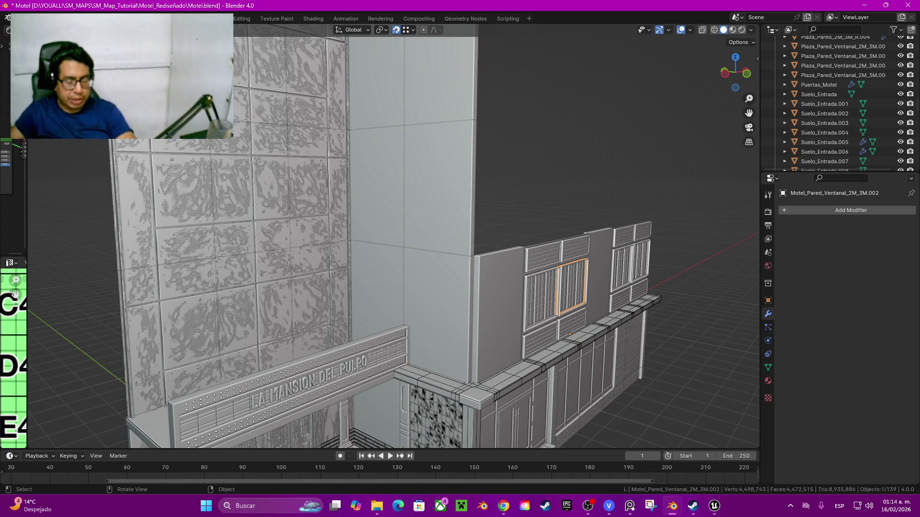
{"action": "mouse_move", "coordinate": [431, 336]}
{"action": "middle_mouse_down"}
{"action": "mouse_move", "coordinate": [383, 402]}
{"action": "mouse_move", "coordinate": [377, 359]}
{"action": "middle_mouse_up"}
{"action": "key", "text": "alt+Tab"}
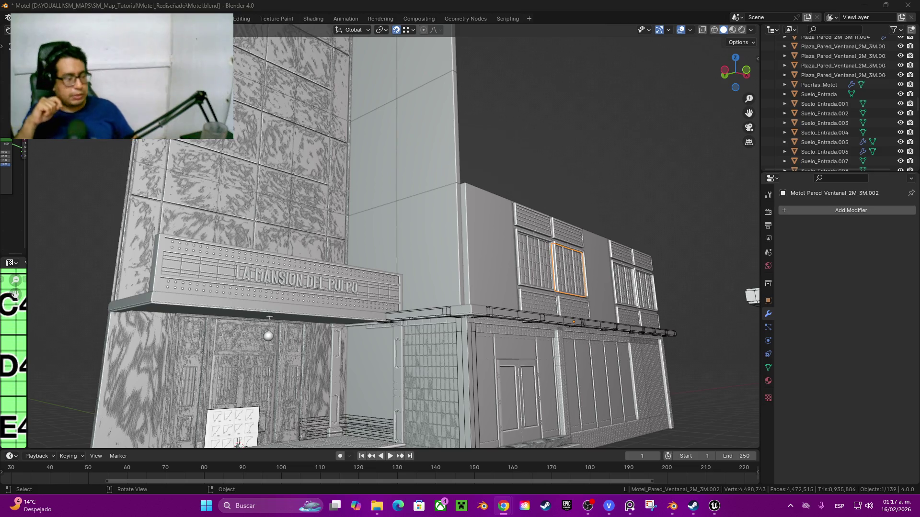
Inspect the lower wall, sign and windowed facade, then save Motel.blend with Ctrl+S
{"action": "mouse_move", "coordinate": [268, 240]}
{"action": "middle_mouse_down"}
{"action": "mouse_move", "coordinate": [200, 226]}
{"action": "mouse_move", "coordinate": [192, 241]}
{"action": "mouse_move", "coordinate": [211, 220]}
{"action": "middle_mouse_up"}
{"action": "scroll", "coordinate": [191, 241], "scroll_direction": "up", "scroll_amount": 2}
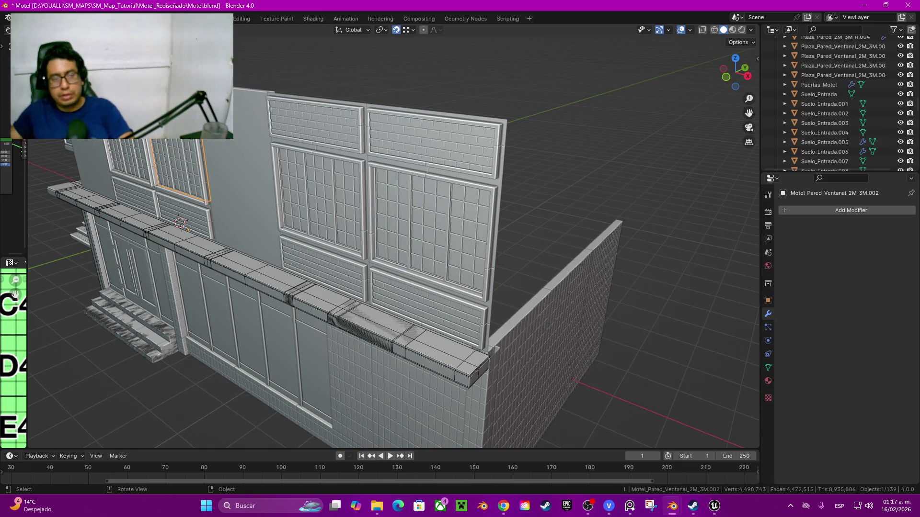
{"action": "middle_click_drag", "start_coordinate": [210, 221], "coordinate": [290, 225]}
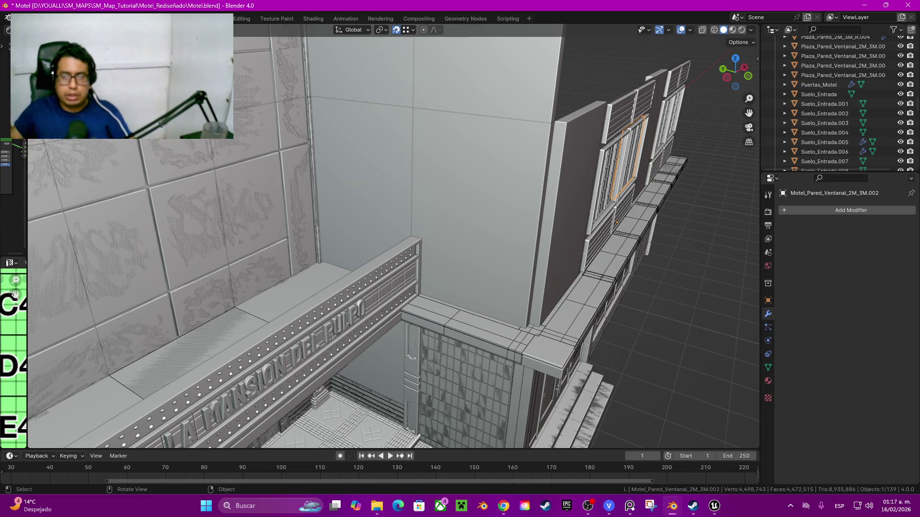
{"action": "middle_click_drag", "start_coordinate": [383, 240], "coordinate": [216, 258]}
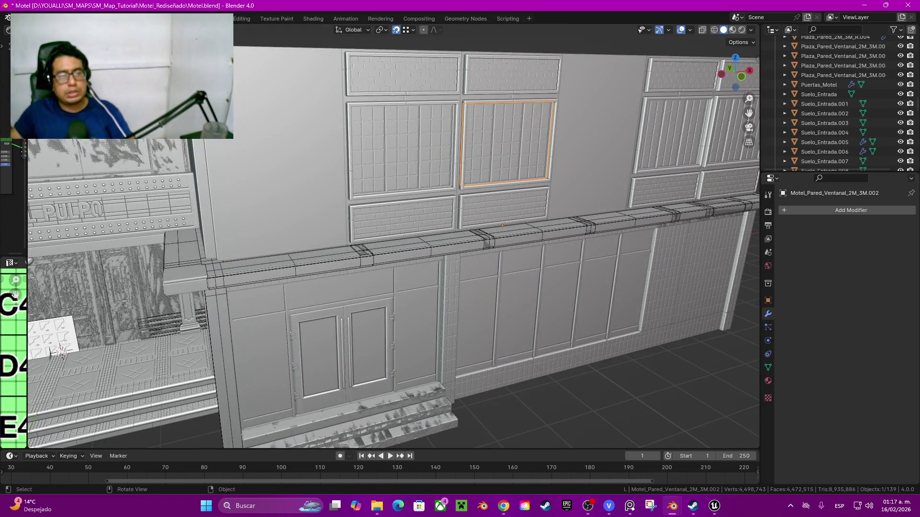
{"action": "key", "text": "ctrl+s"}
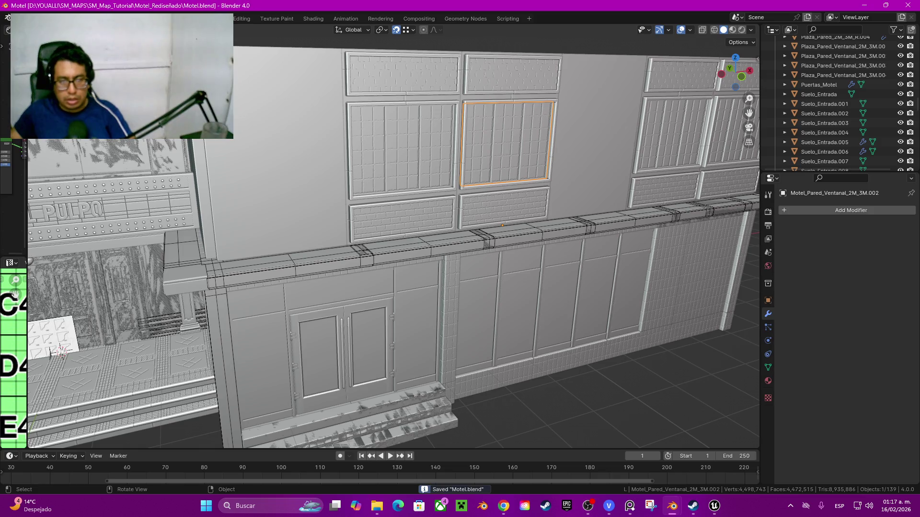
{"action": "mouse_move", "coordinate": [384, 239]}
{"action": "middle_mouse_down"}
{"action": "mouse_move", "coordinate": [335, 230]}
{"action": "mouse_move", "coordinate": [364, 220]}
{"action": "mouse_move", "coordinate": [345, 240]}
{"action": "mouse_move", "coordinate": [249, 216]}
{"action": "mouse_move", "coordinate": [173, 218]}
{"action": "middle_mouse_up"}
{"action": "scroll", "coordinate": [383, 239], "scroll_direction": "down", "scroll_amount": 2}
{"action": "scroll", "coordinate": [191, 218], "scroll_direction": "down", "scroll_amount": 5}
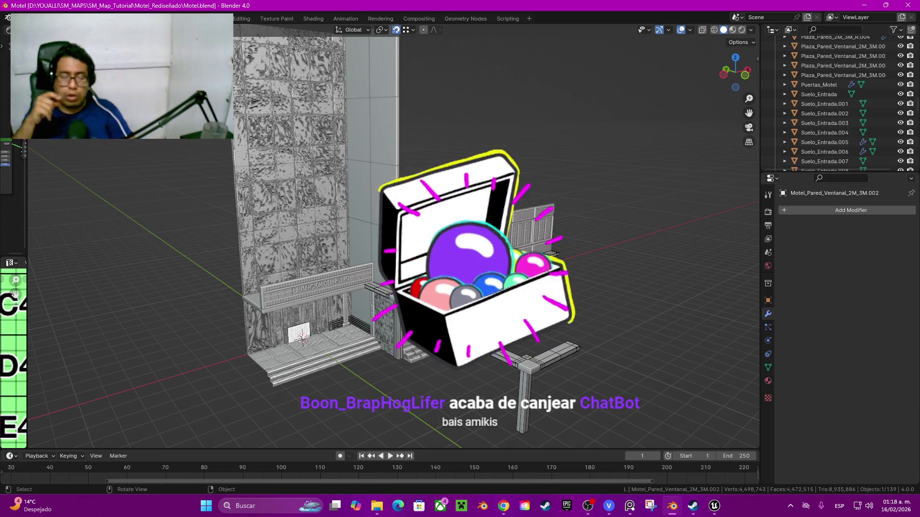
{"action": "middle_click_drag", "start_coordinate": [460, 239], "coordinate": [498, 244]}
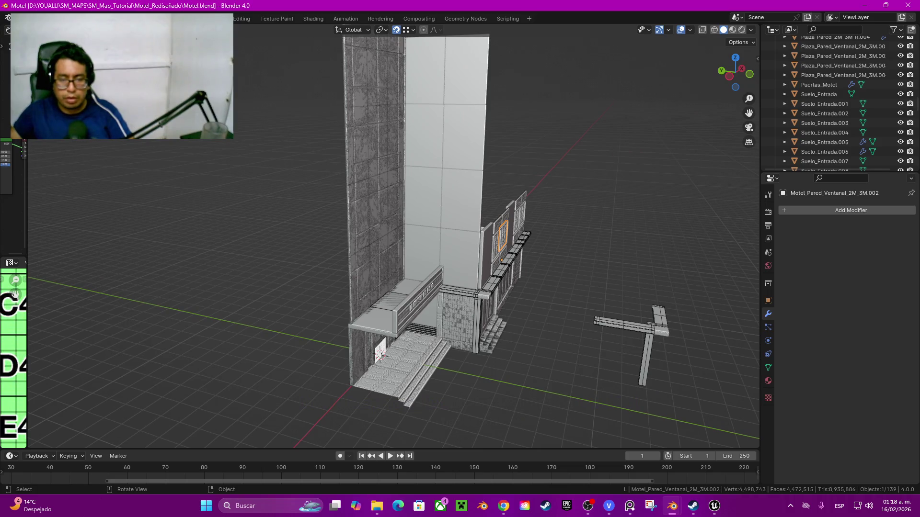
{"action": "middle_click_drag", "start_coordinate": [460, 239], "coordinate": [426, 234]}
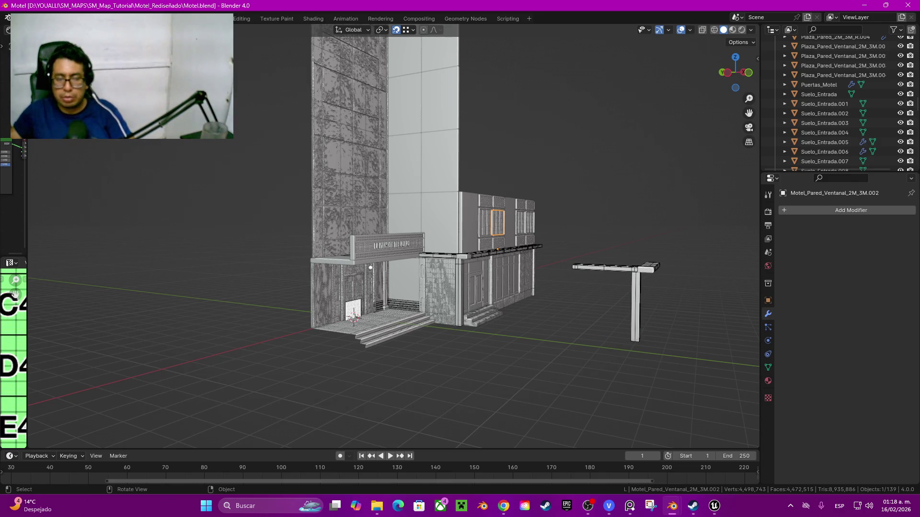
{"action": "middle_click_drag", "start_coordinate": [460, 239], "coordinate": [461, 224]}
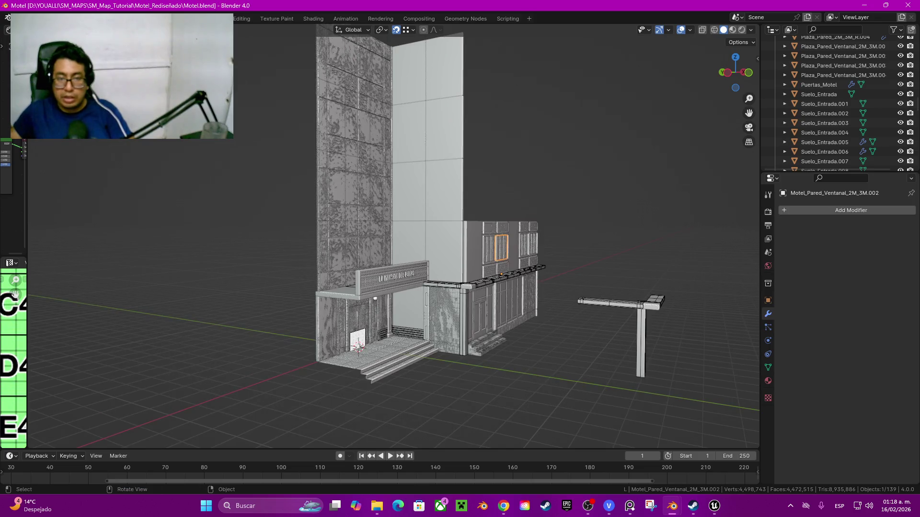